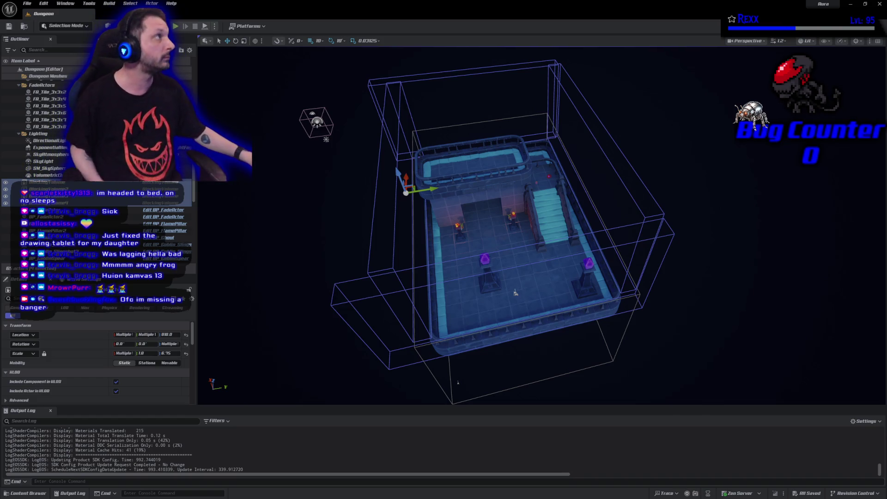
Commit the 14 changed files to Development as 'Knockback', push to origin, and view it in History.
key(alt+Tab)
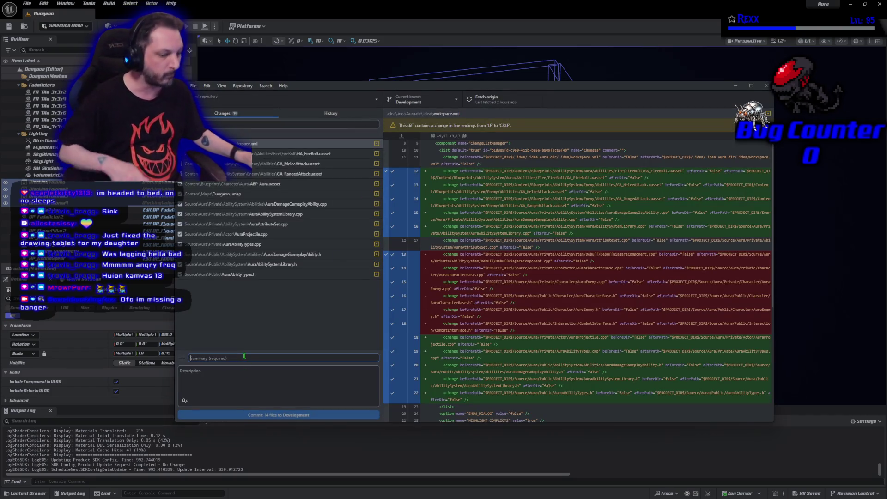
text(Knockba)
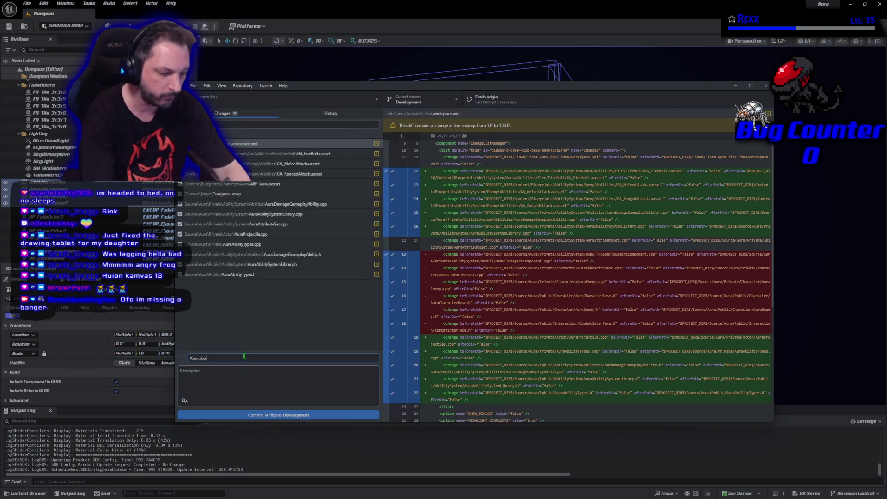
text(ck)
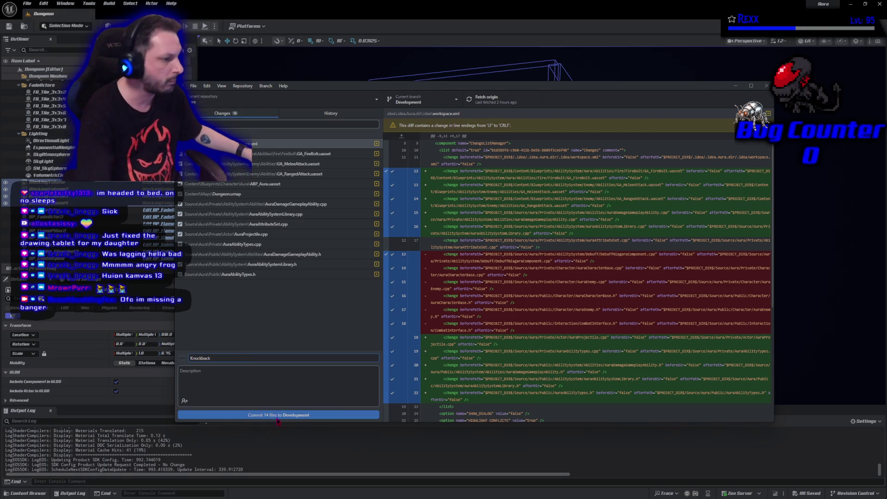
click(273, 414)
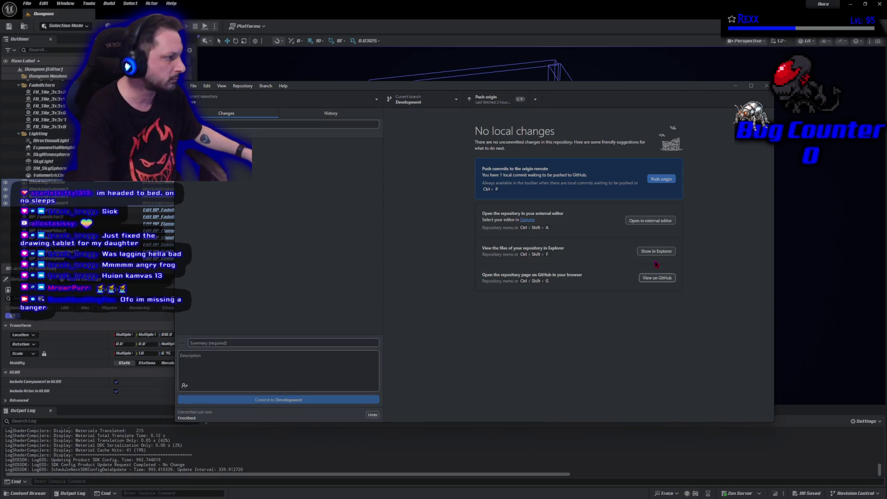
click(661, 181)
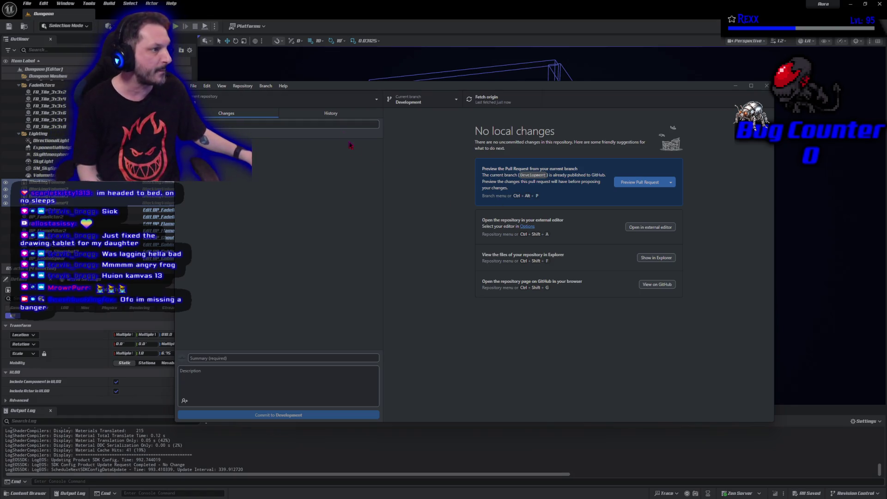
click(331, 113)
click(289, 146)
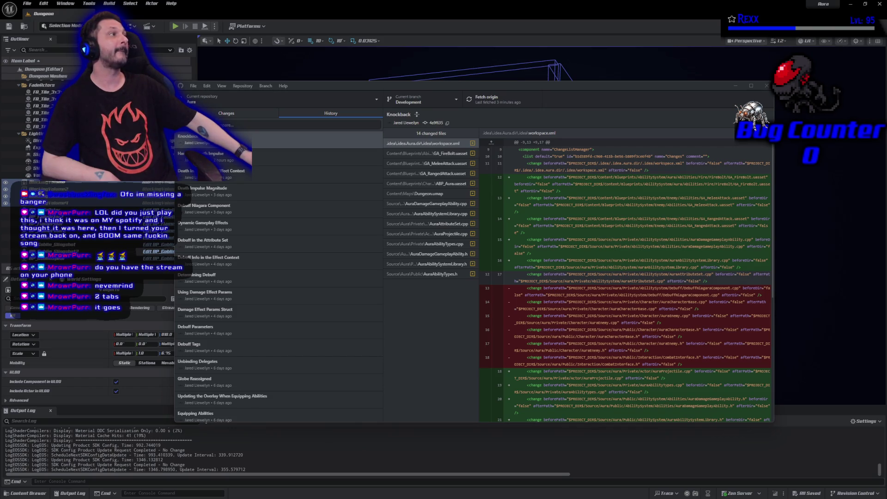
key(alt+Tab)
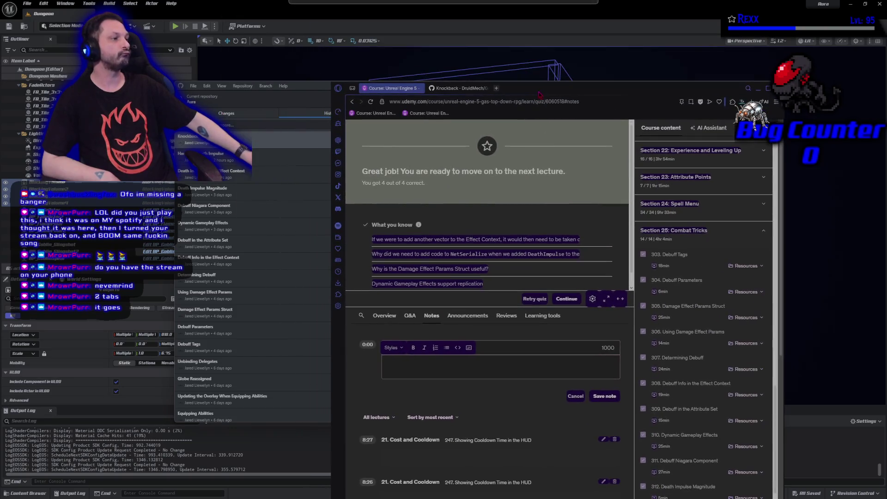
double_click(539, 94)
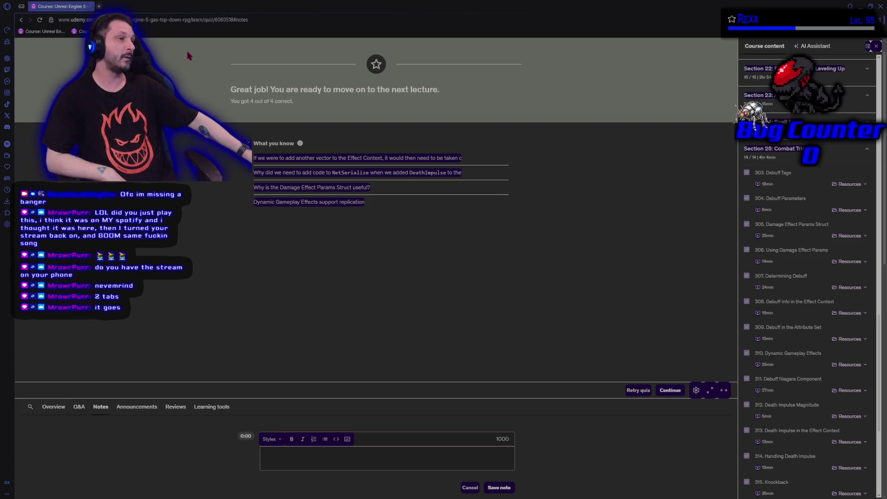
key(alt+Tab)
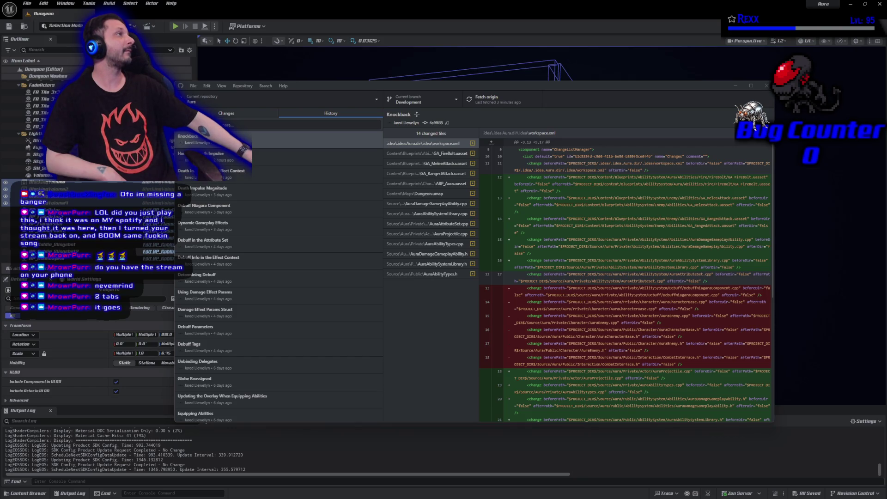
Switch back to the Udemy browser to show lecture 316, FireBolt Projectile Spread.
key(alt+Tab)
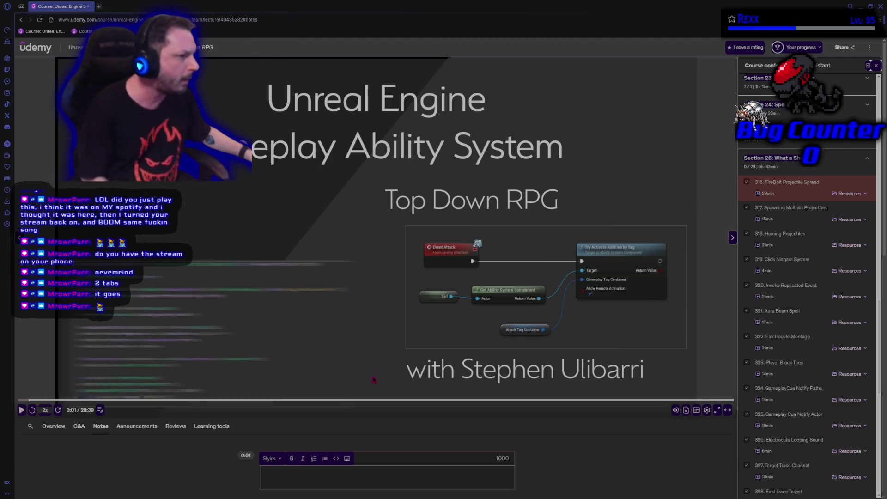
Switch back to GitHub Desktop's history showing the Knockback commit and its 14 files.
key(alt+Tab)
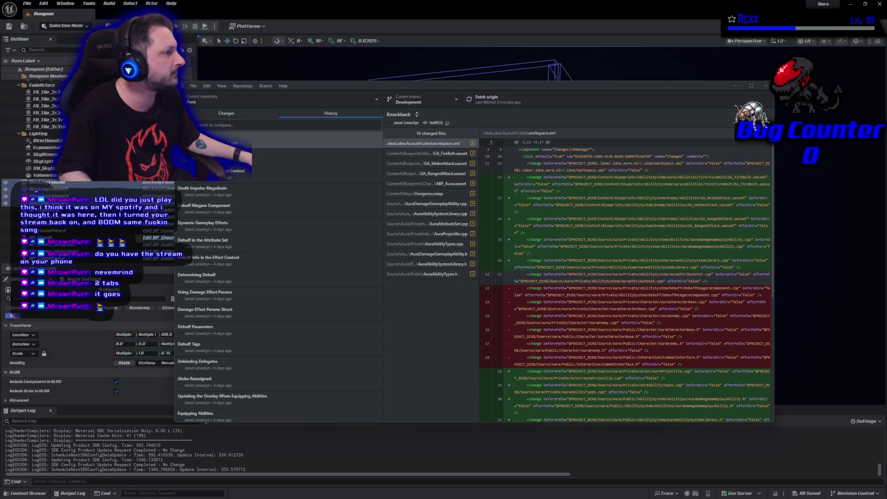
Close GitHub Desktop, leaving the Unreal Editor's Dungeon level in front.
click(766, 86)
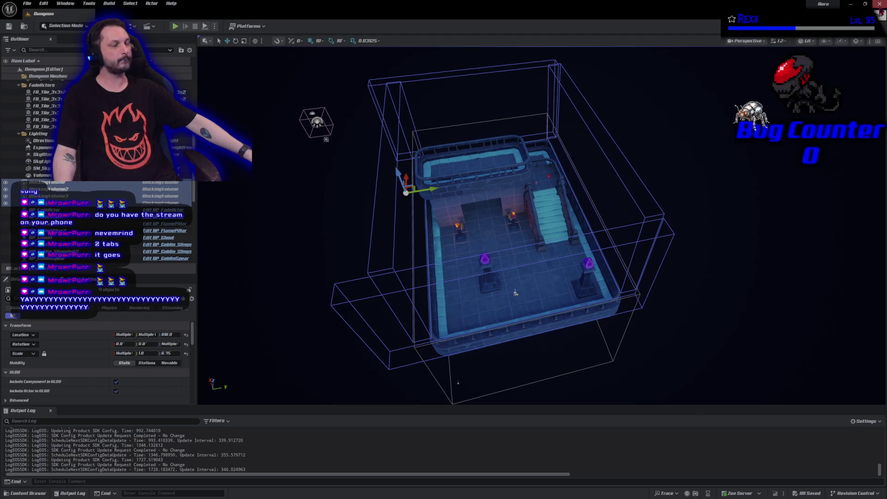
Exit the Unreal Editor so Rider with AuraAbilitySystemLibrary.cpp is in front.
click(879, 4)
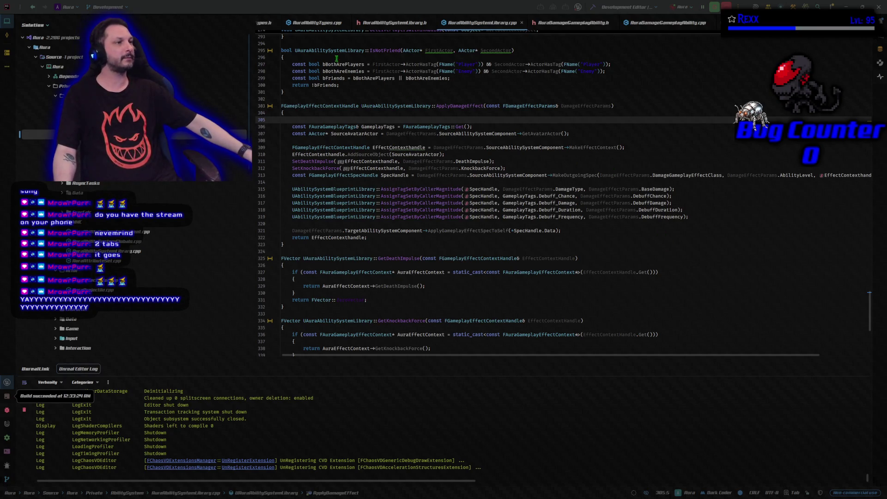
Close all open editor tabs in Rider and select the Aura module's Public folder.
right_click(301, 22)
click(329, 42)
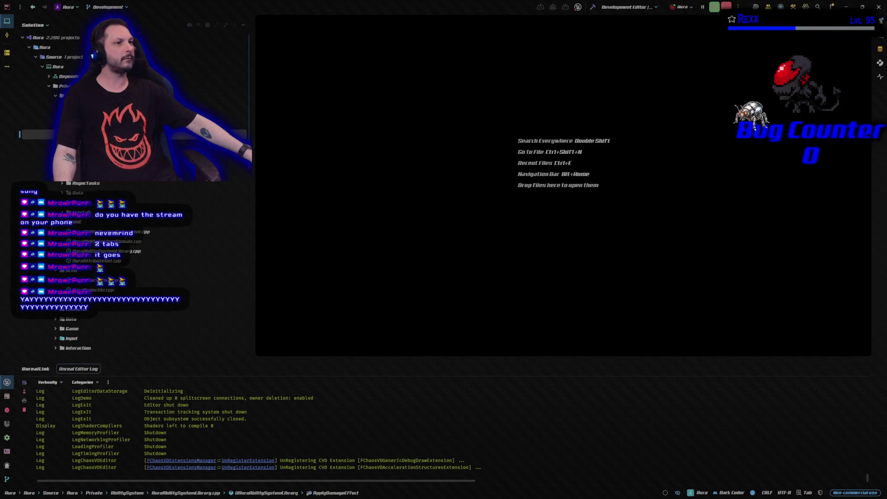
click(42, 68)
click(42, 67)
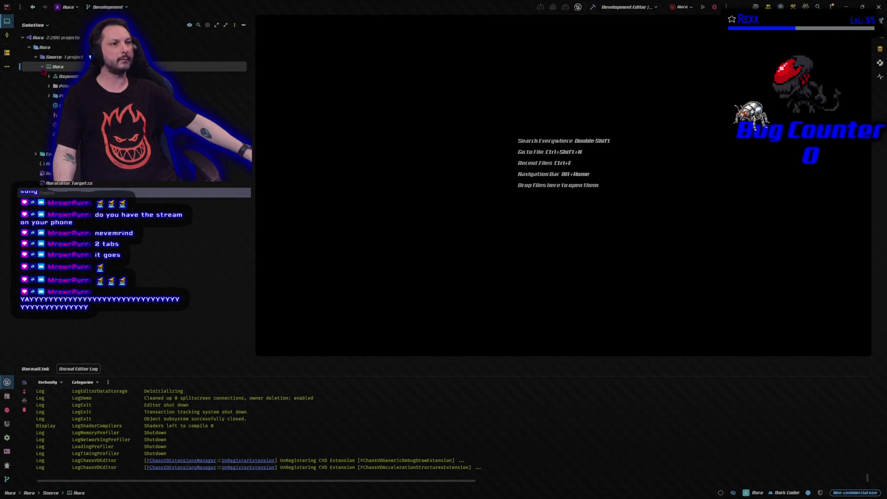
click(48, 98)
Expand the Aura module's Public folder and its first subfolder in the solution tree.
click(49, 97)
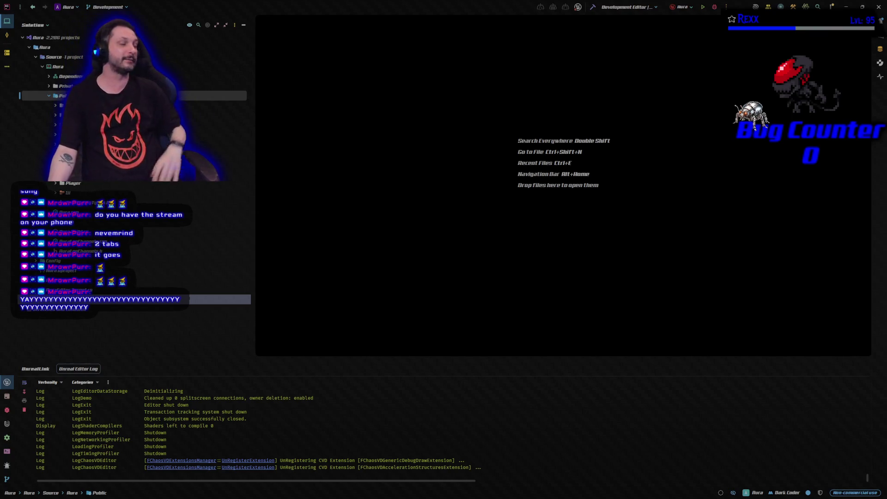
click(55, 106)
Open AuraFireBolt.cpp from AbilitySystem > Abilities, then go to AuraFireBolt.h below GetNextLevelDescription.
click(62, 115)
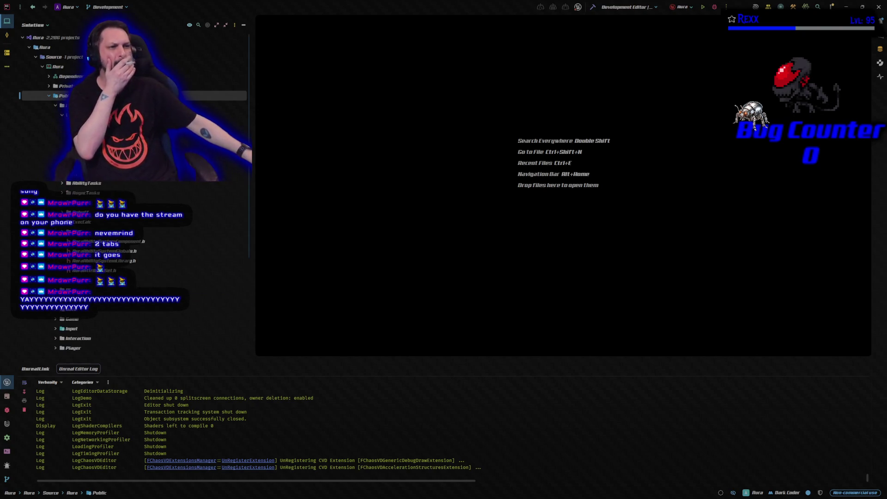
double_click(93, 135)
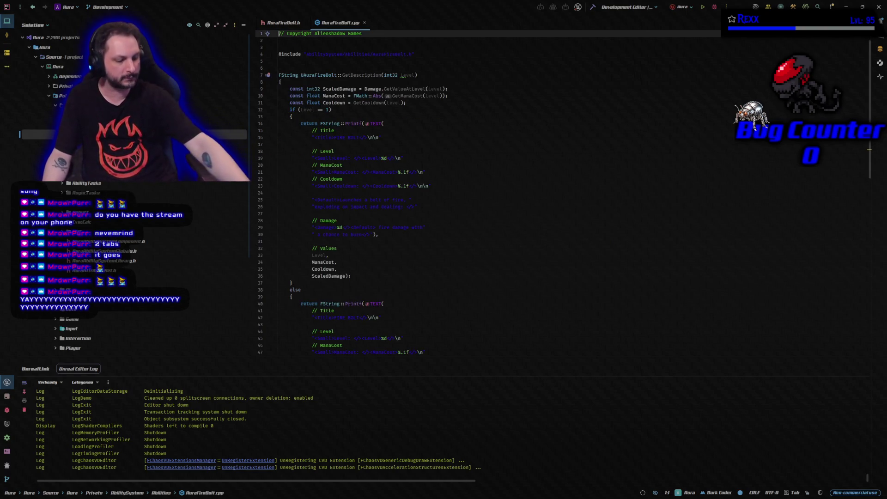
key(ctrl+Tab)
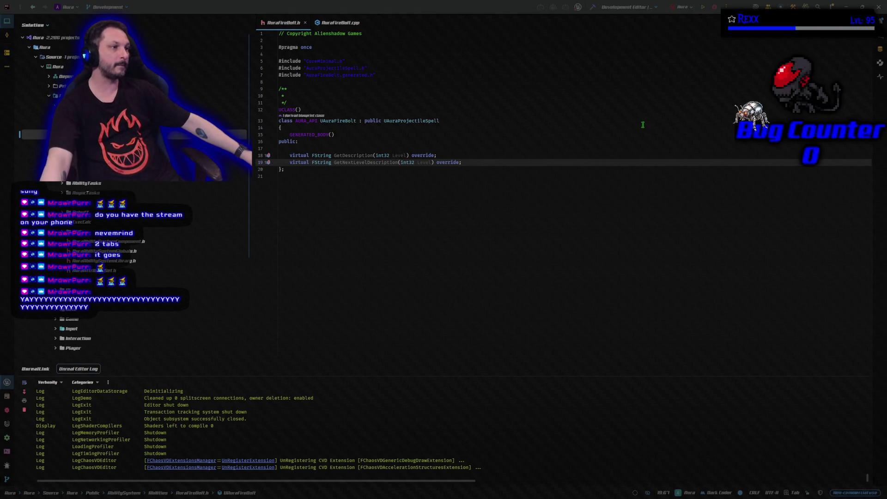
click(541, 162)
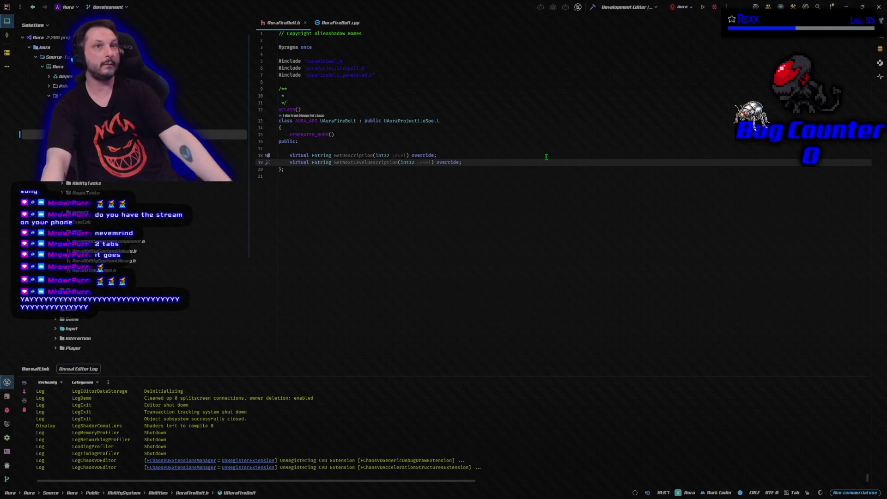
Paste the SpawnProjectiles declaration and projectile-spread properties into AuraFireBolt.h.
key(Return)
key(Return)
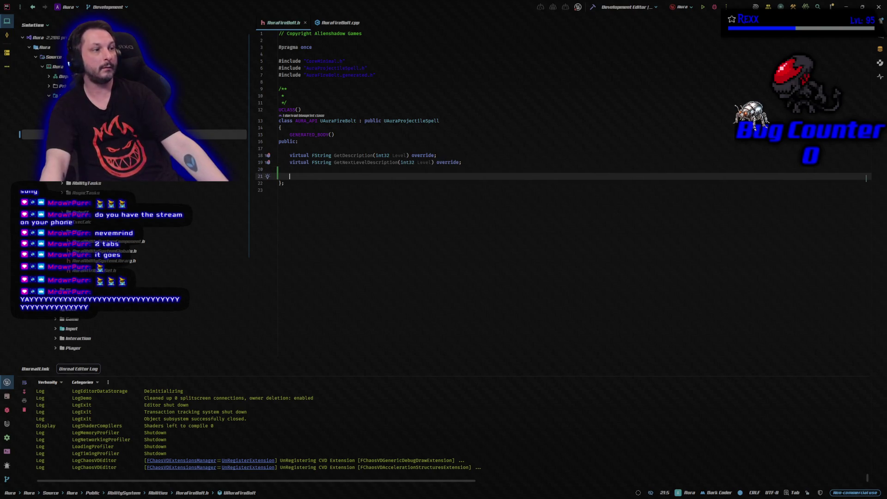
key(ctrl+v)
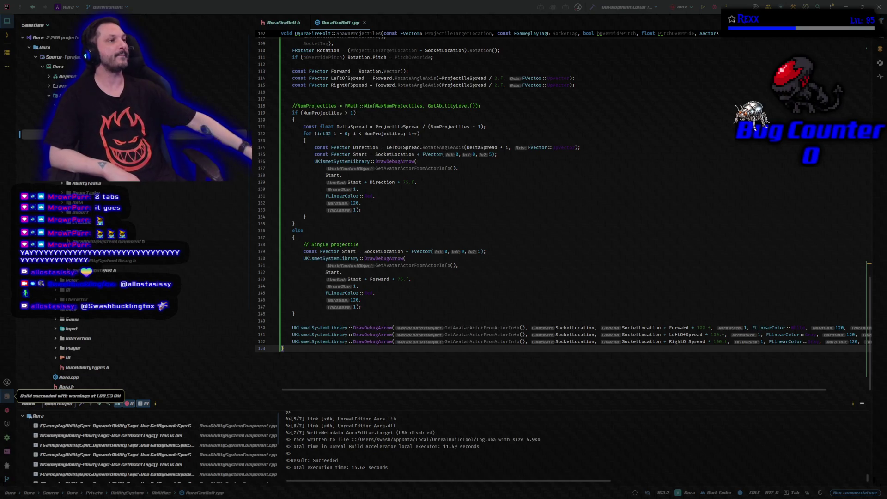
Return to AuraFireBolt.h showing SpawnProjectiles, ProjectileSpread and MaxNumProjectiles defaulting to 5.
click(284, 24)
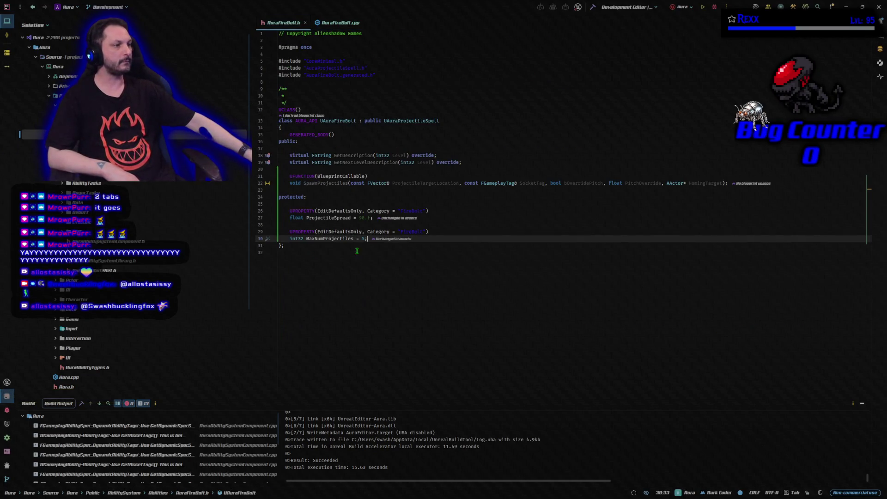
Return to AuraFireBolt.cpp and scroll through the SpawnProjectiles implementation.
click(344, 26)
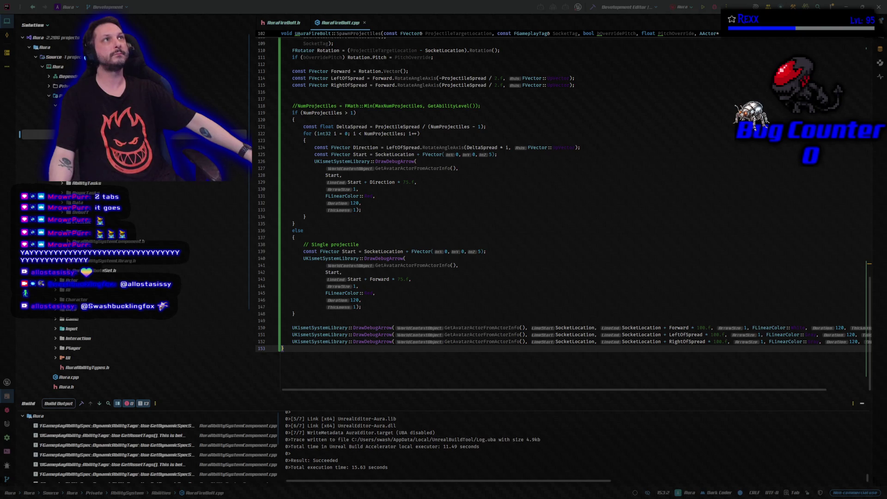
scroll(494, 265, up, 5)
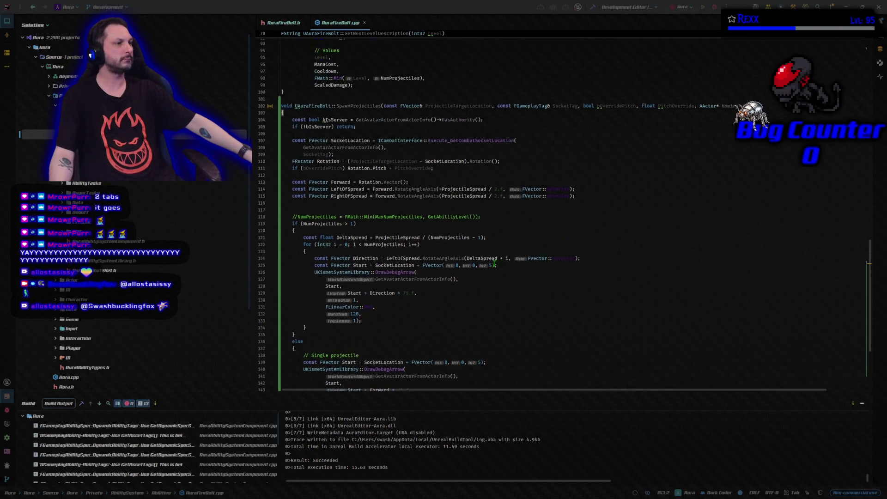
scroll(494, 264, up, 2)
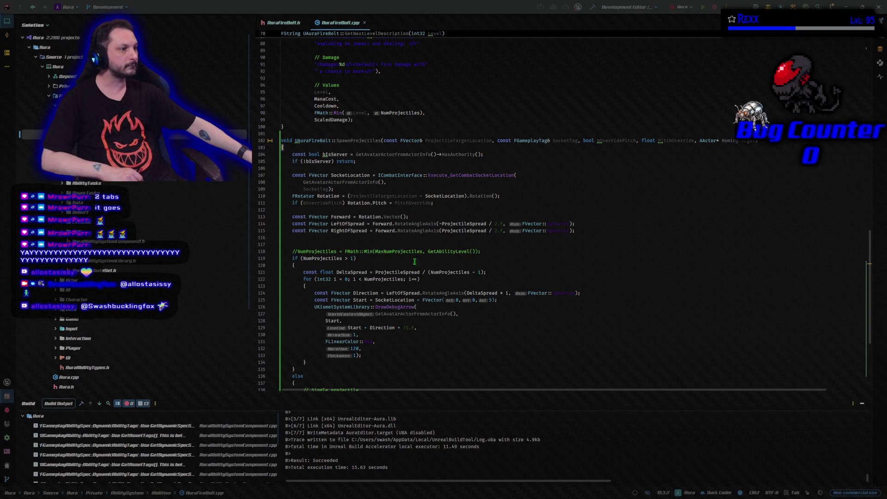
scroll(359, 231, down, 2)
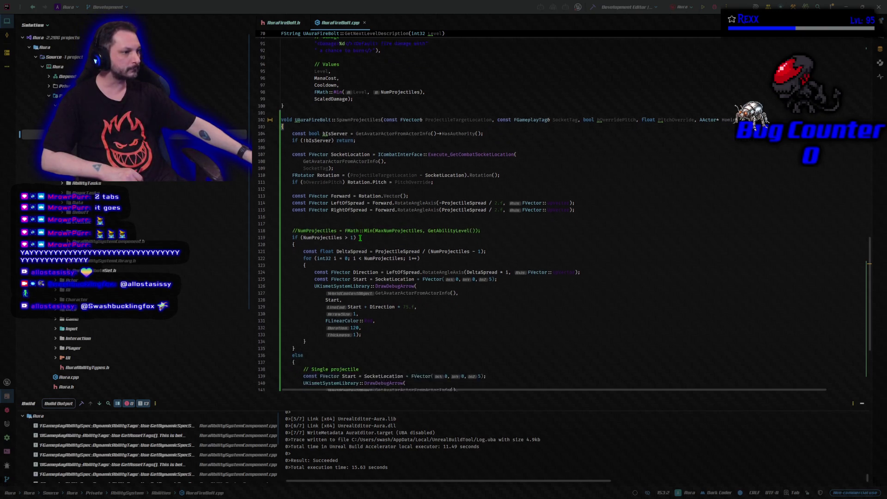
Select the looped DrawDebugArrow call's arguments, view AuraFireBolt.h, then launch the Unreal Editor with the debugger attached.
click(310, 262)
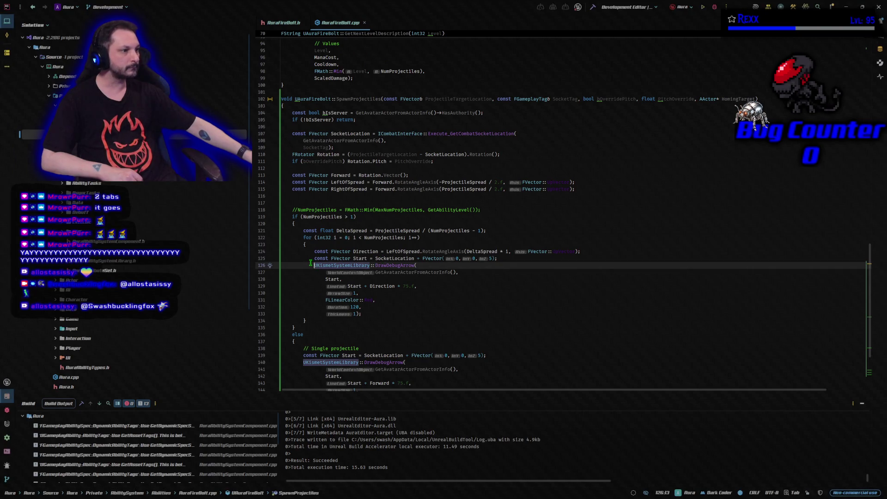
key(alt+Tab)
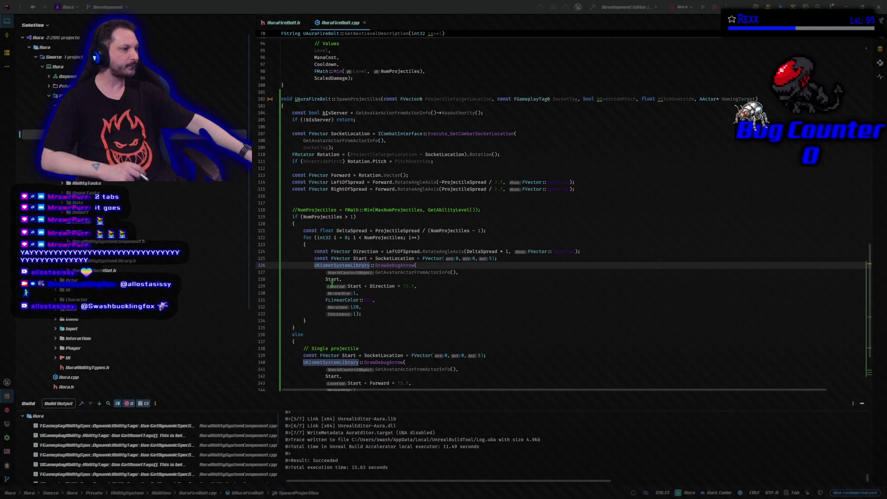
mouse_move(322, 273)
mouse_down()
mouse_move(365, 334)
mouse_move(369, 318)
mouse_up()
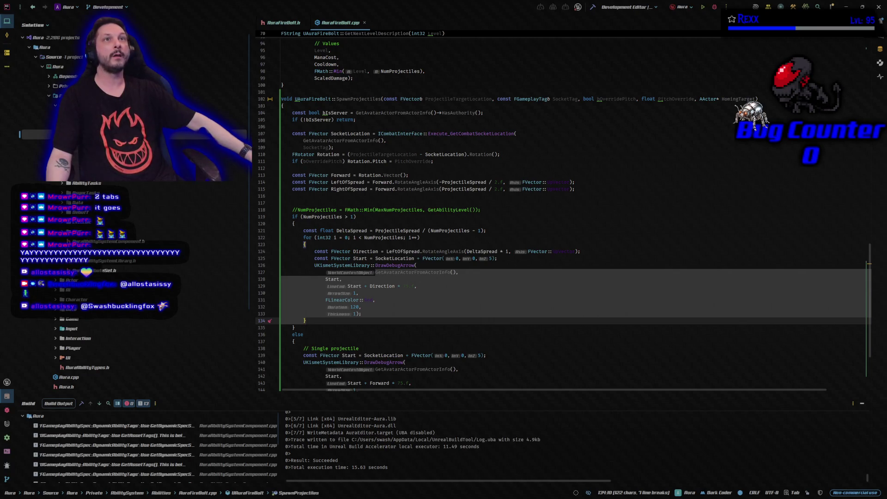
click(283, 22)
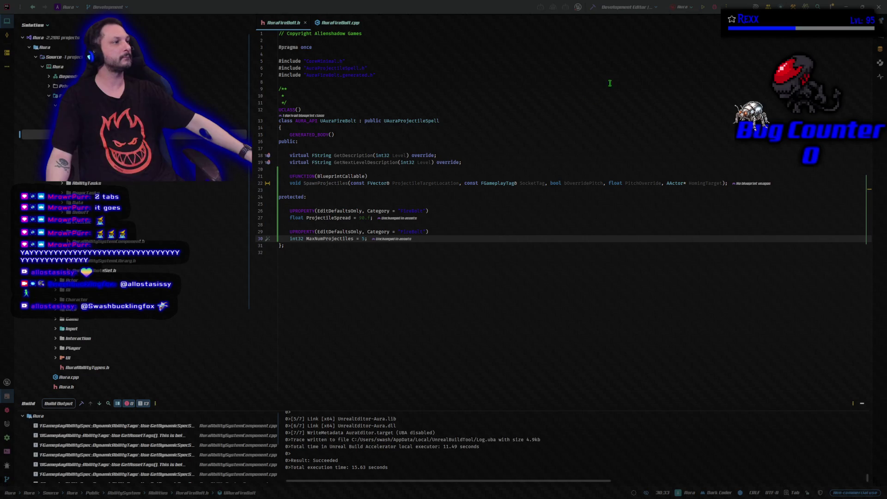
click(714, 8)
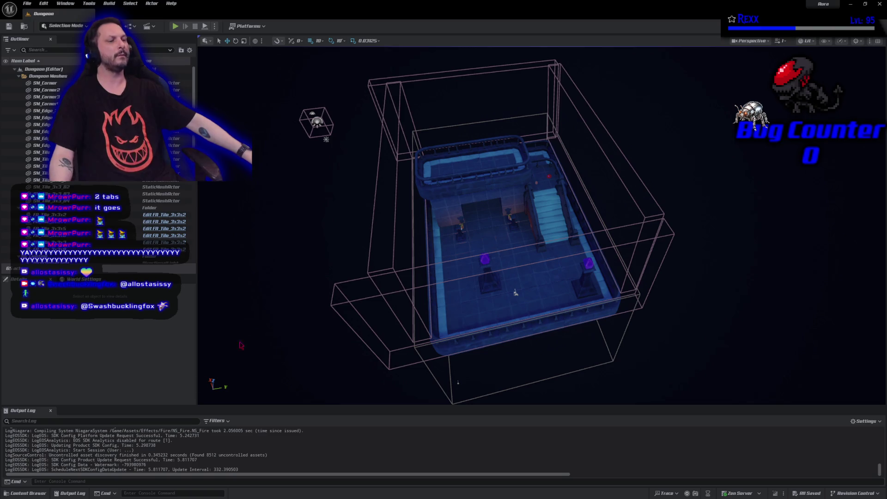
Browse the AbilitySystem content folders down to Aura's Fire/FireBolt folder and open GA_FireBolt.
click(39, 493)
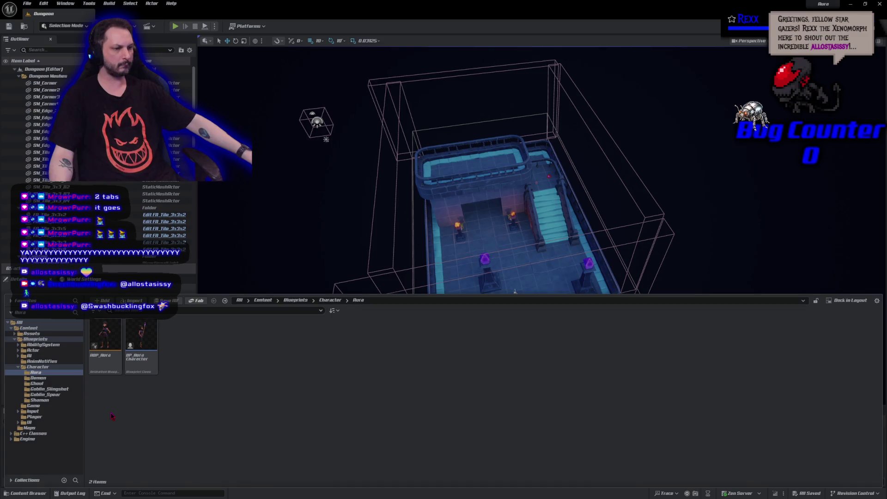
click(43, 345)
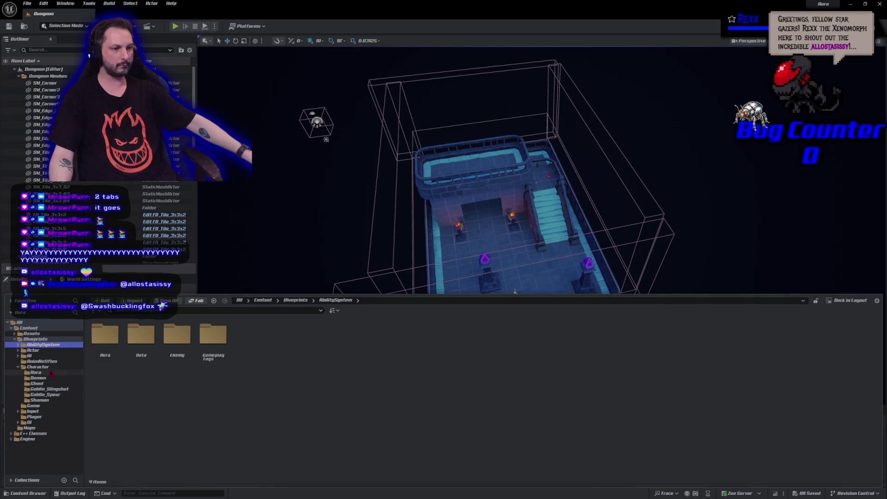
double_click(174, 356)
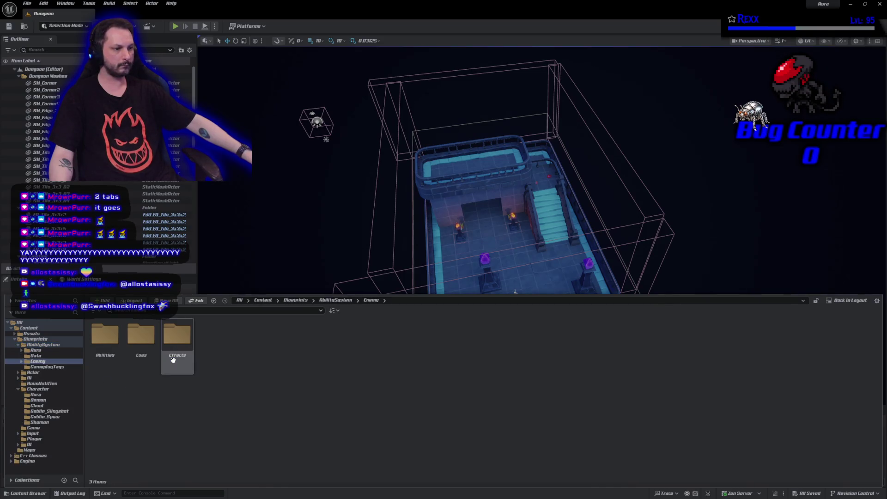
key(alt+Left)
double_click(100, 364)
double_click(102, 367)
double_click(102, 367)
double_click(102, 365)
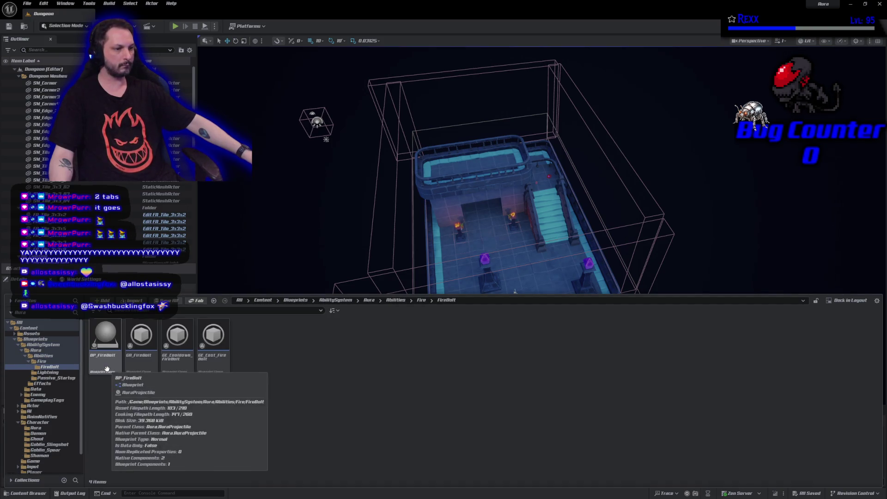
double_click(135, 371)
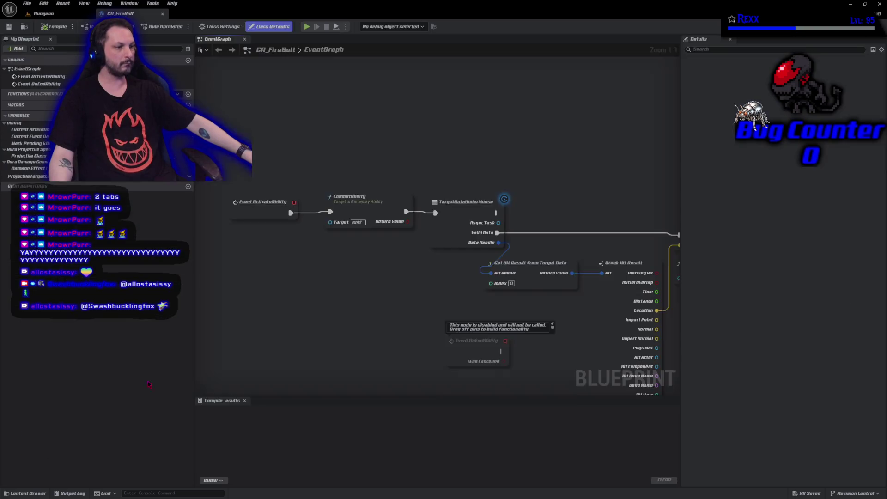
Frame the Wait Gameplay Event and Spawn Projectile nodes up close and break the old Spawn Projectile's exec wire.
scroll(257, 265, down, 3)
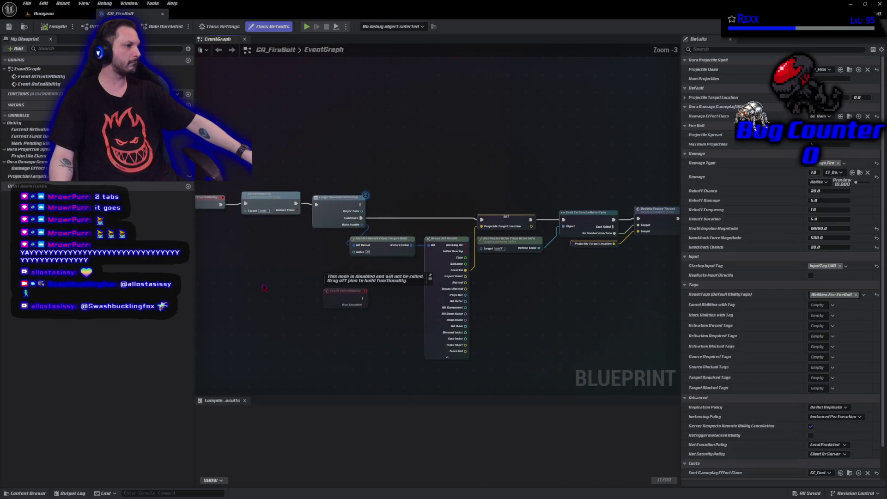
mouse_move(505, 283)
mouse_down()
mouse_move(416, 299)
mouse_move(409, 291)
mouse_move(324, 316)
mouse_move(480, 285)
mouse_up()
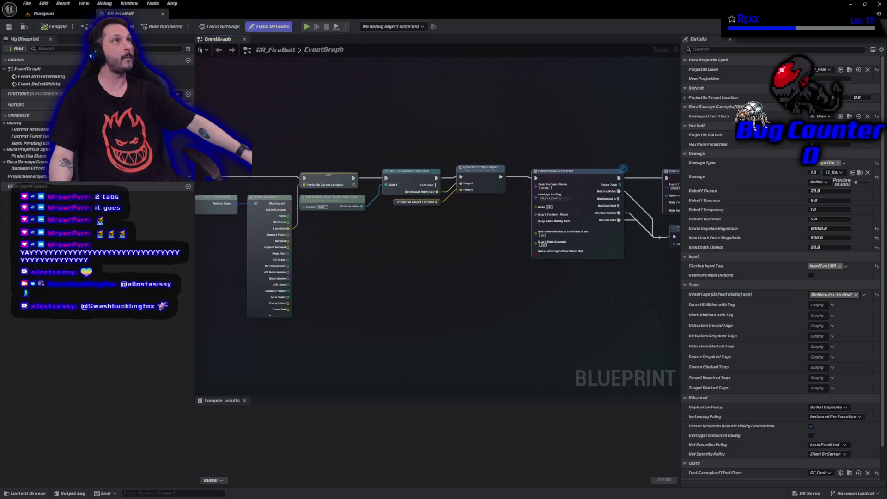
drag(578, 144, 152, 139)
scroll(286, 116, up, 3)
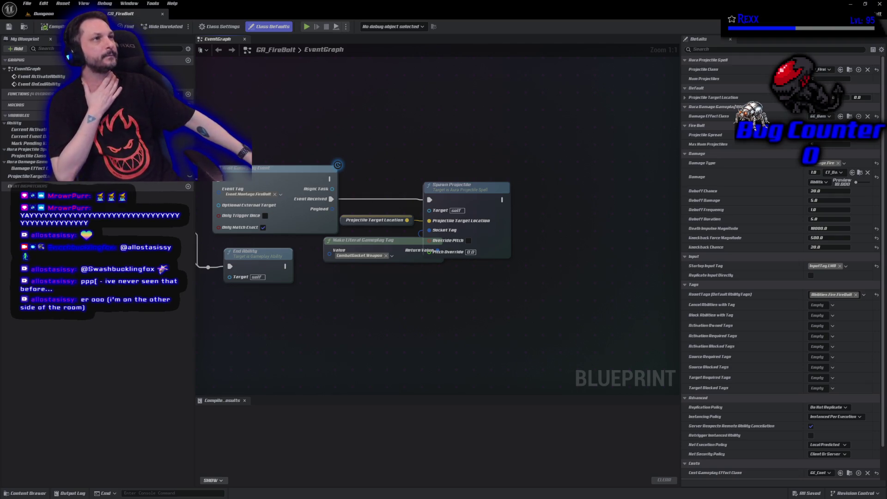
alt+click(429, 200)
Move the old Spawn Projectile node and its input nodes further down the graph.
drag(487, 313, 486, 312)
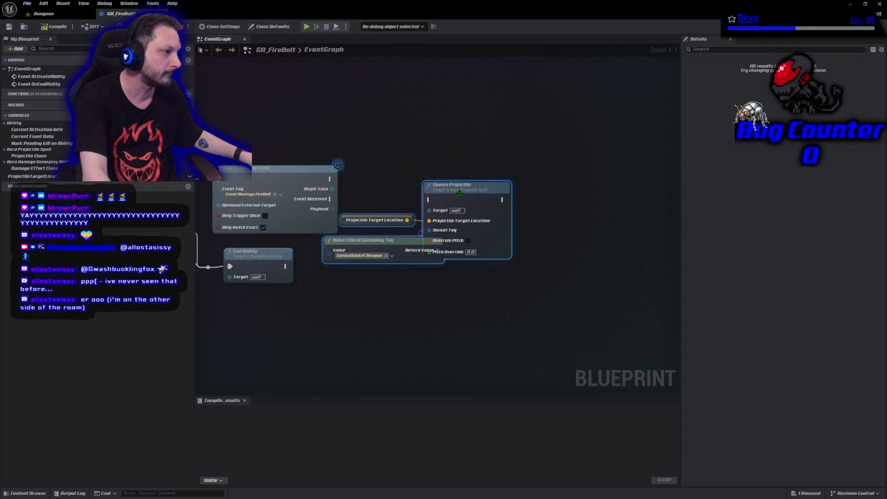
drag(460, 193, 471, 326)
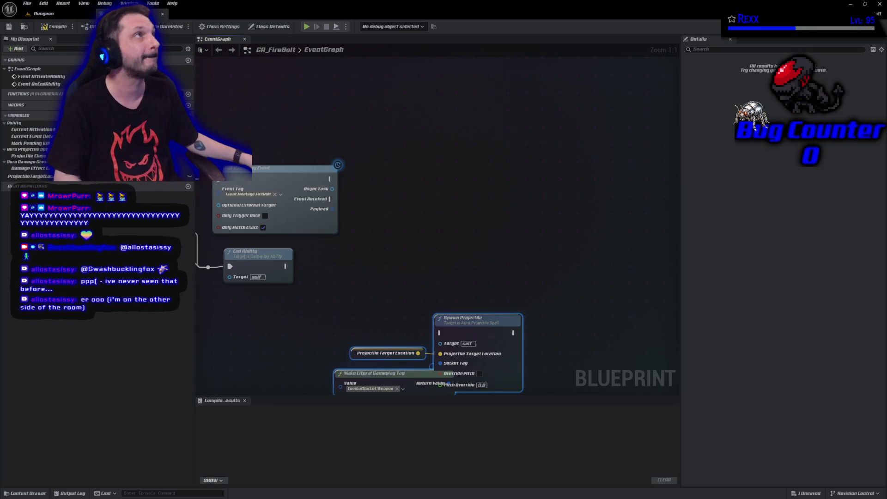
right_click(511, 184)
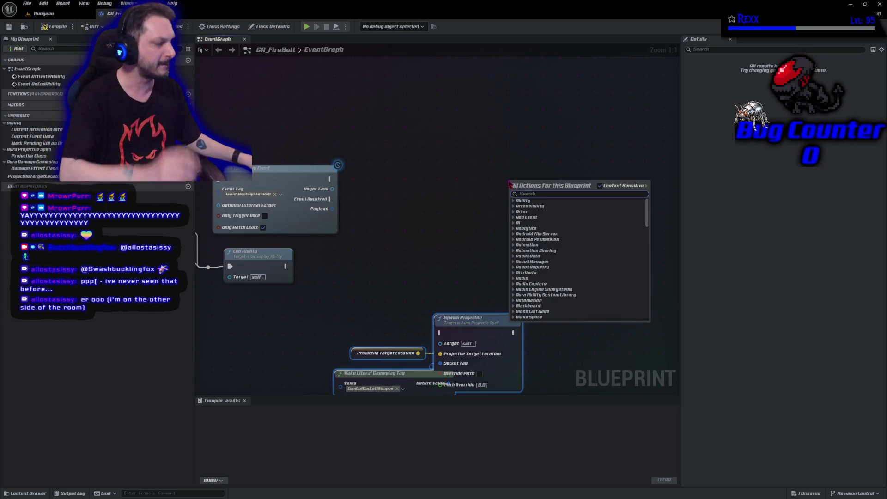
Add a Spawn Projectiles node beside Wait Gameplay Event and wire Event Received into it.
text(spawn projeclt)
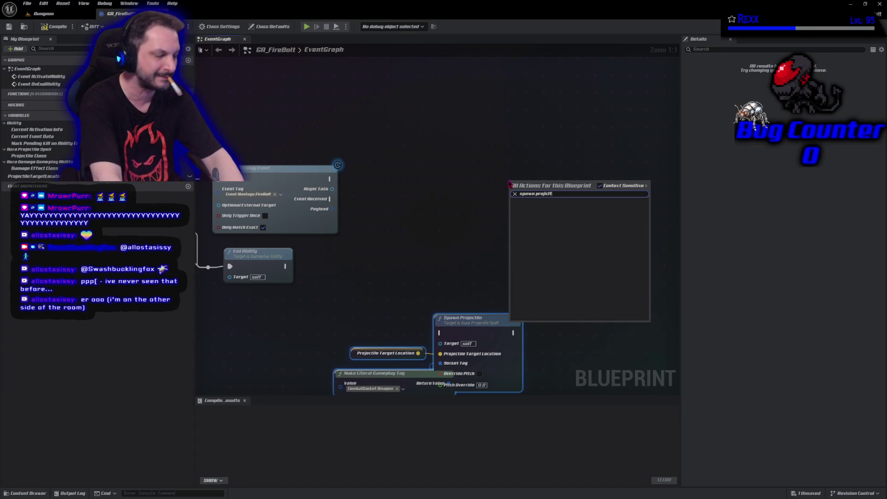
key(BackSpace)
key(BackSpace)
key(BackSpace)
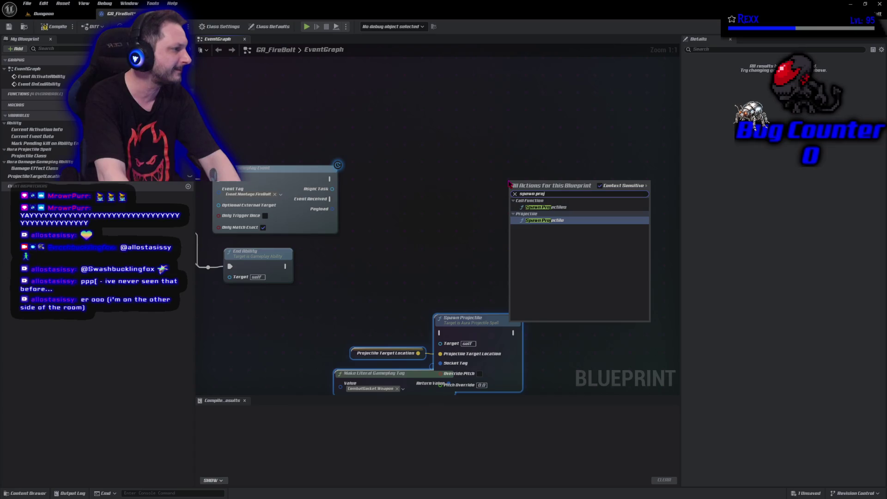
key(Up)
key(Return)
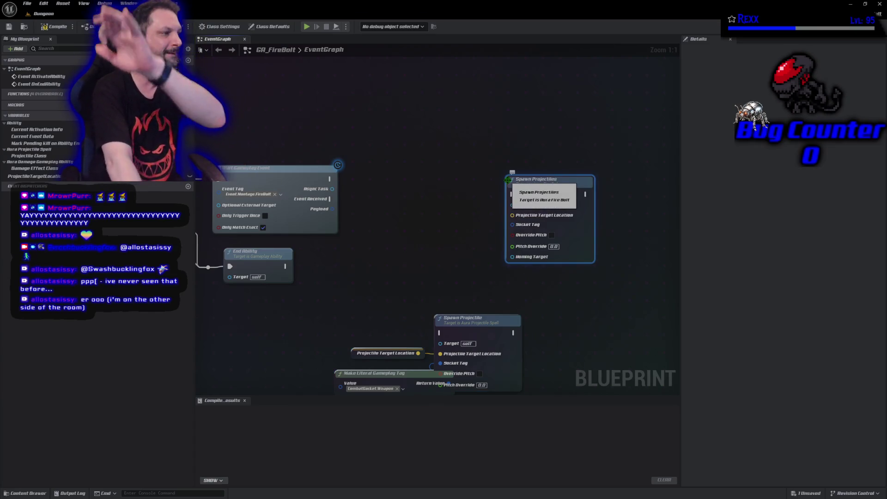
drag(536, 182, 419, 171)
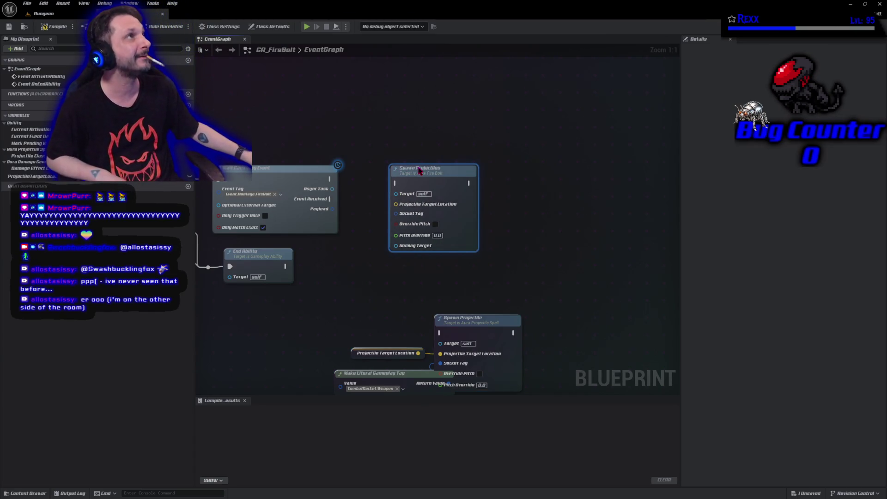
mouse_move(329, 178)
mouse_down()
mouse_move(372, 189)
mouse_move(396, 184)
mouse_up()
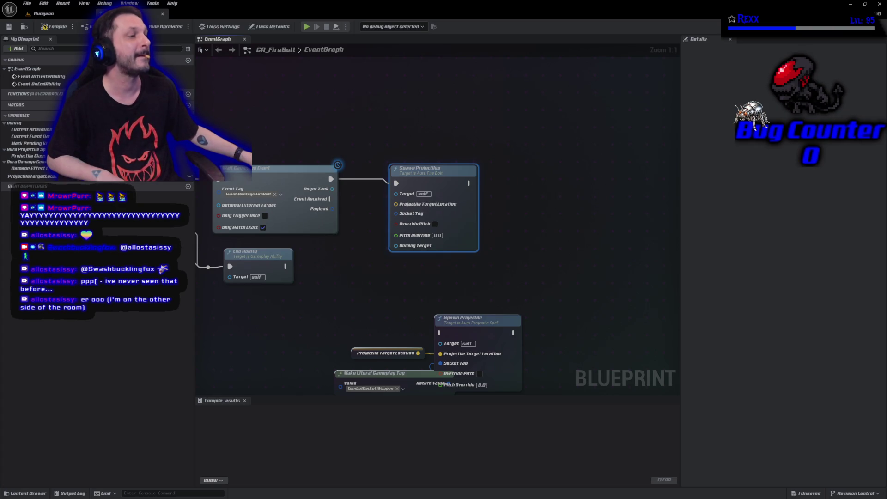
Wire duplicated Projectile Target Location and CombatSocket_Weapon tag nodes into Spawn Projectiles, then compile GA_FireBolt.
drag(323, 210, 369, 283)
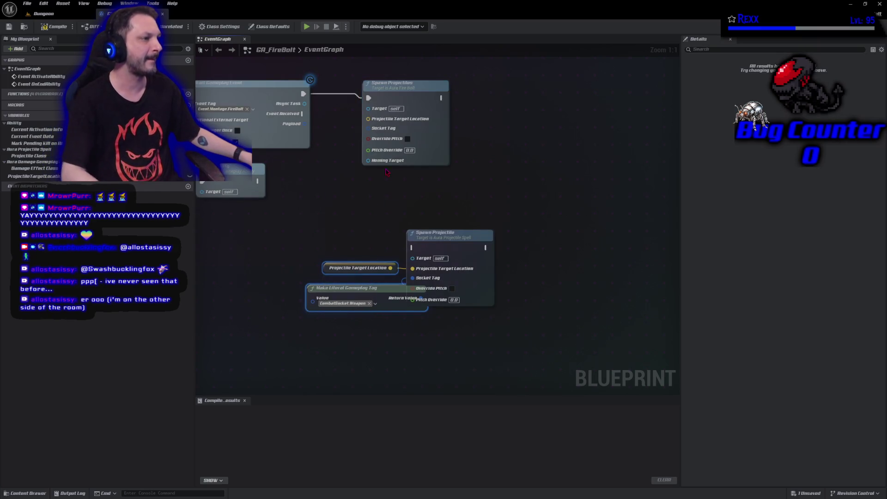
key(ctrl+d)
drag(403, 90, 528, 84)
mouse_move(373, 184)
mouse_down()
mouse_move(394, 193)
mouse_move(502, 117)
mouse_up()
drag(404, 215, 494, 122)
mouse_move(375, 144)
mouse_down()
mouse_move(358, 210)
mouse_move(397, 140)
mouse_move(443, 136)
mouse_up()
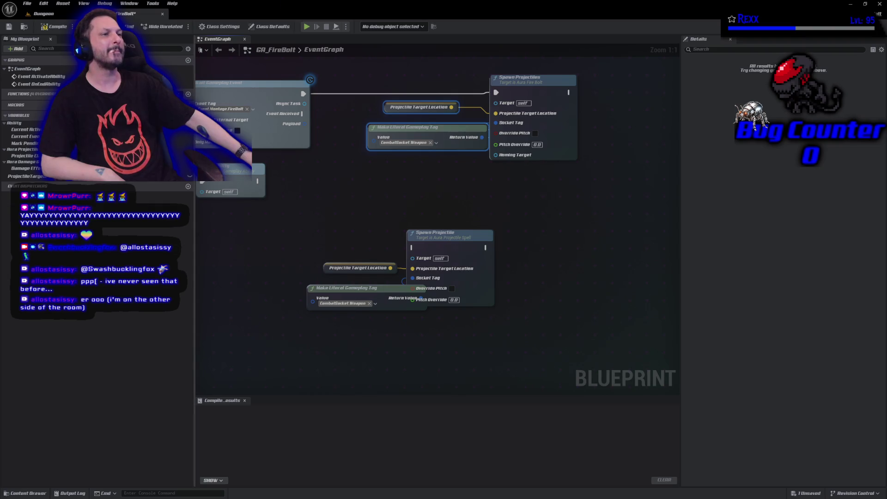
key(F7)
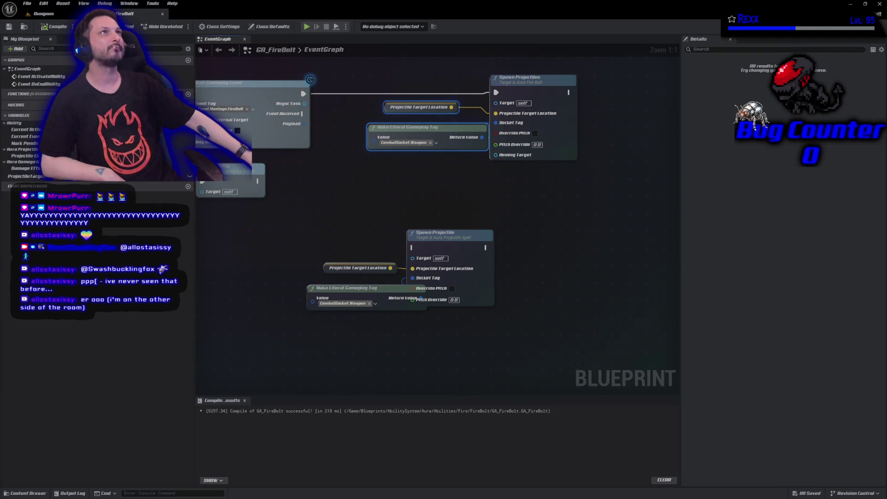
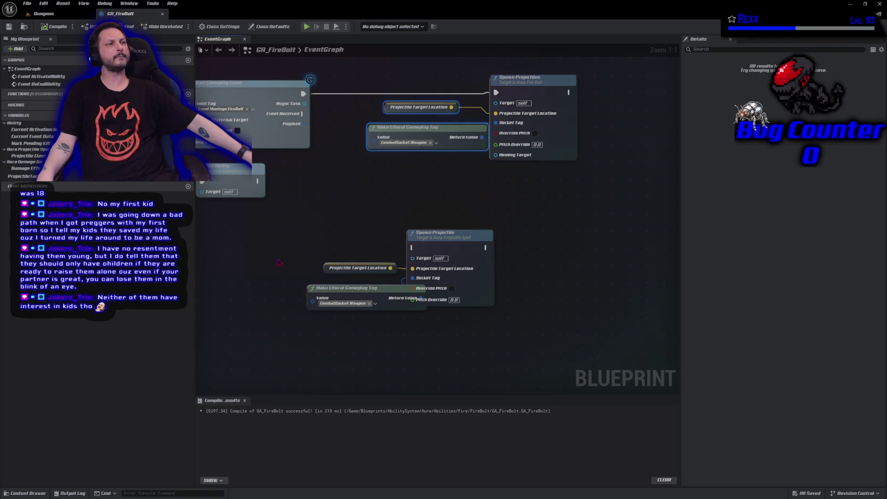
Switch from the GA_FireBolt blueprint to the Dungeon level viewport.
click(43, 14)
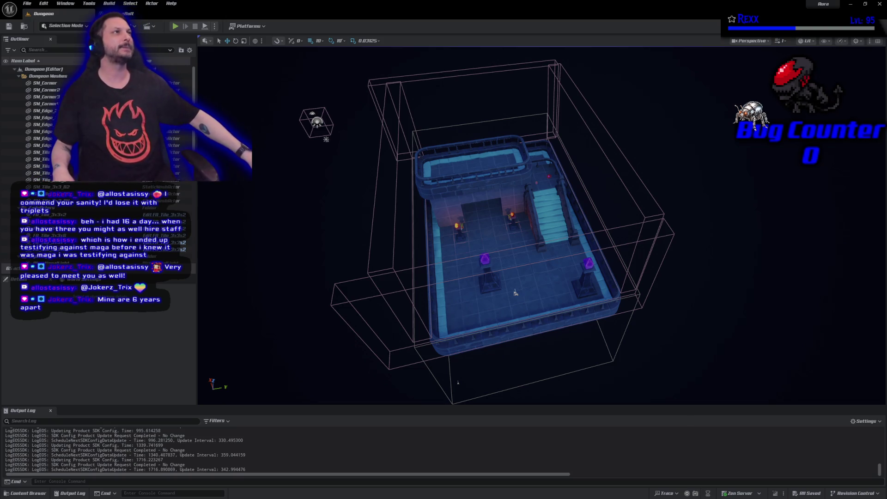
click(131, 13)
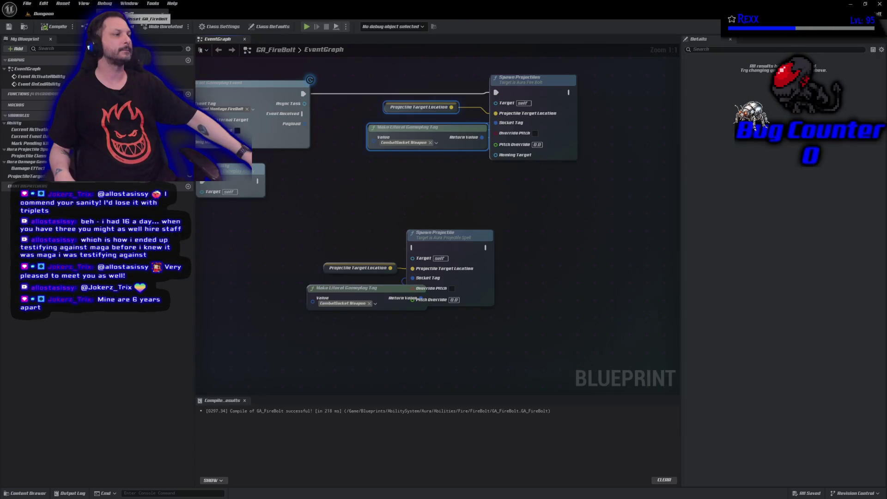
Check Override Pitch on the upper Spawn Projectiles node, then compile and save GA_FireBolt.
click(535, 133)
key(F7)
key(ctrl+s)
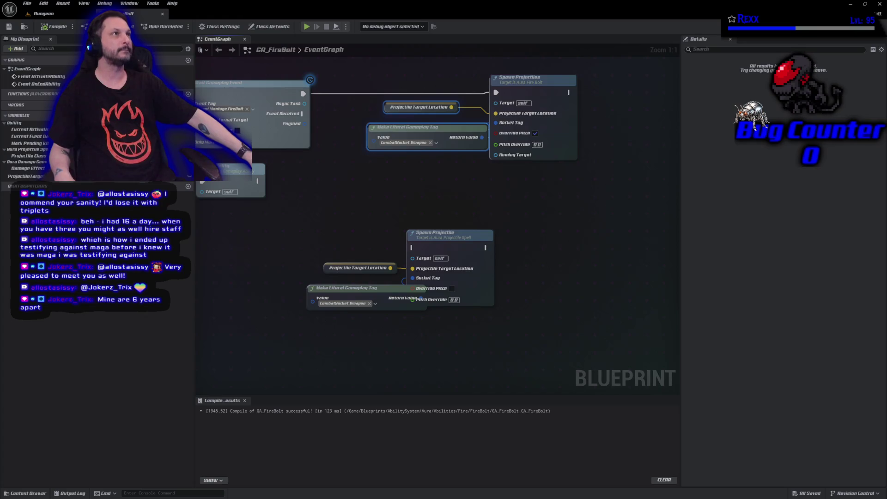